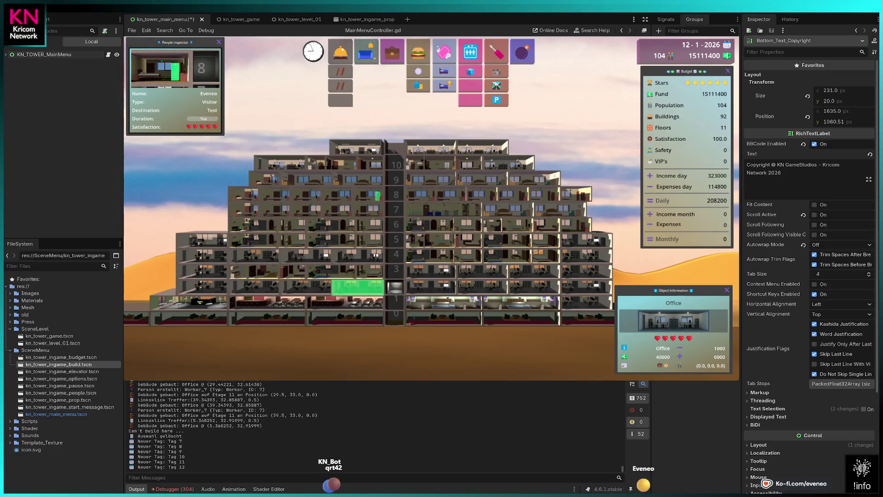
- Switch from the MainMenuController script to the 2D view of kn_tower_main_menu
key("ctrl+F1")
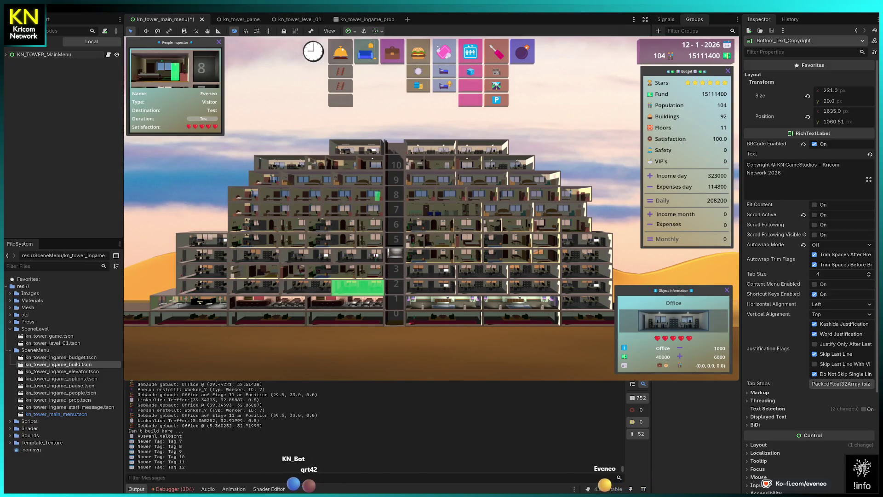
- Select KnTowerText, collapse MenuOptions, and expand its texture's Resource section in the Inspector
left_click(41, 76)
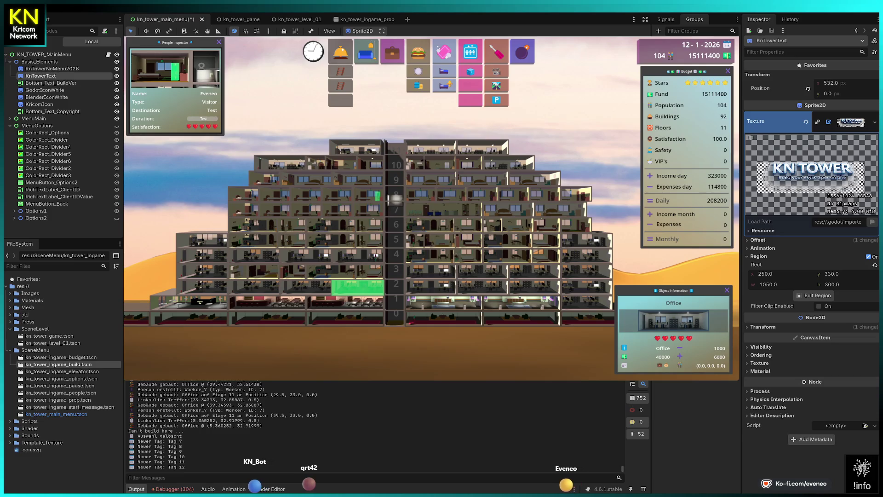
left_click(9, 127)
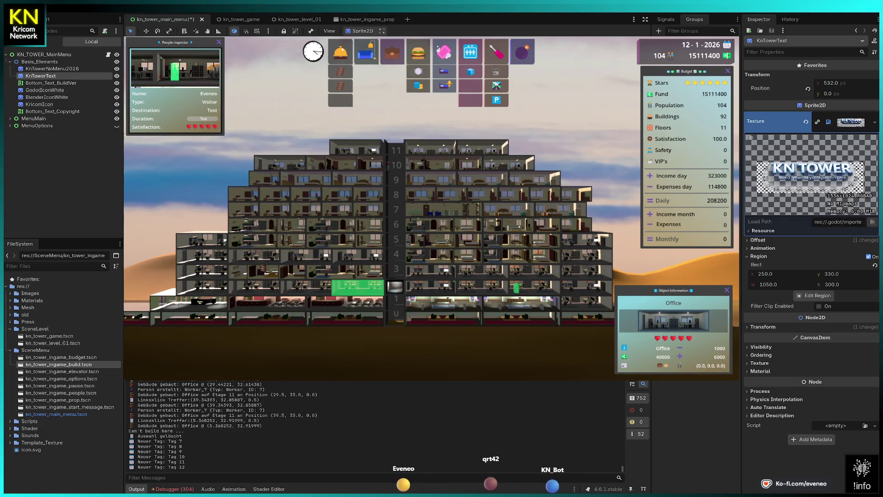
left_click(764, 230)
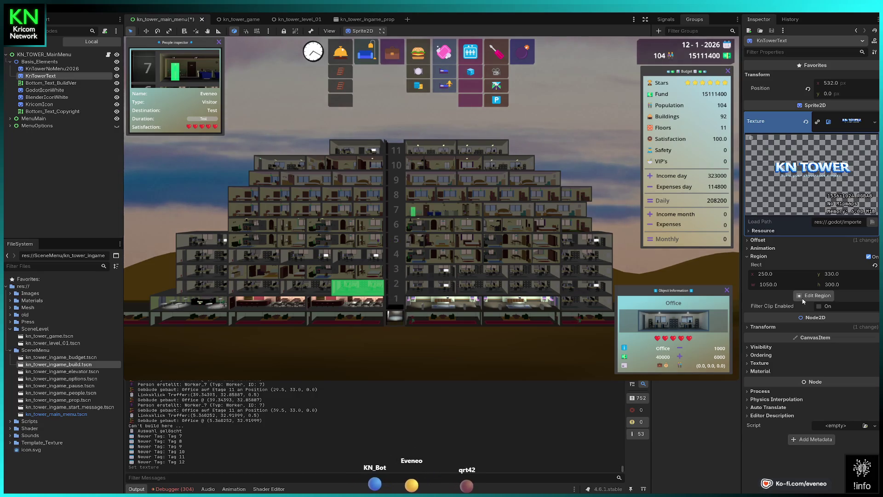
- Uncheck Region Enabled on the KnTowerText sprite
left_click(869, 257)
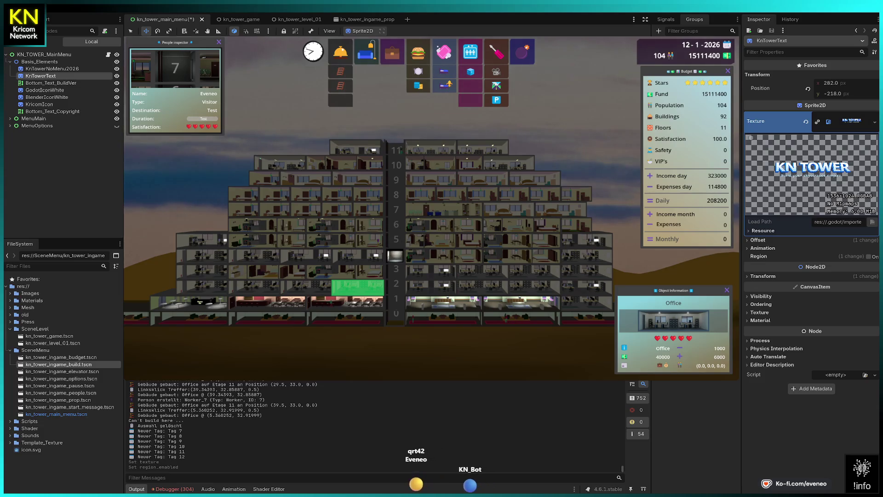
- Nudge KnTowerText with arrow keys to about (284, -227), then open kn_tower_ingame_pause.tscn
key("Right")
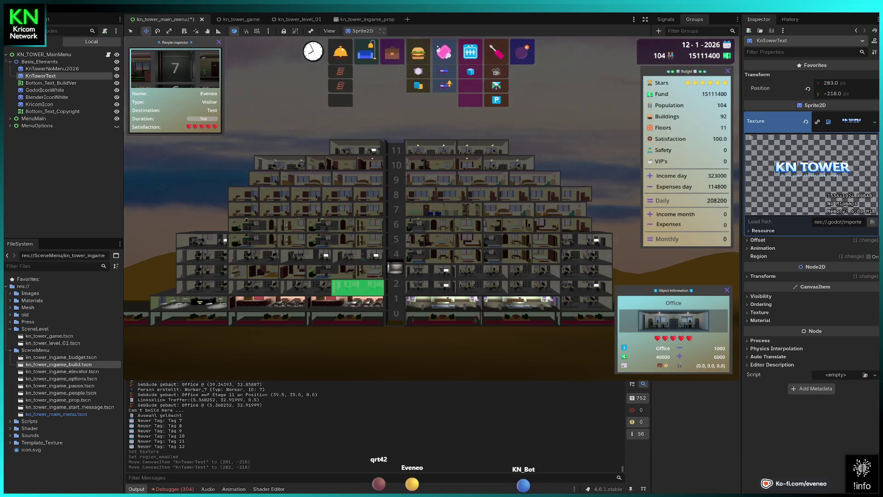
key("Up")
key("Up")
key("Up")
key("Up")
key("Up")
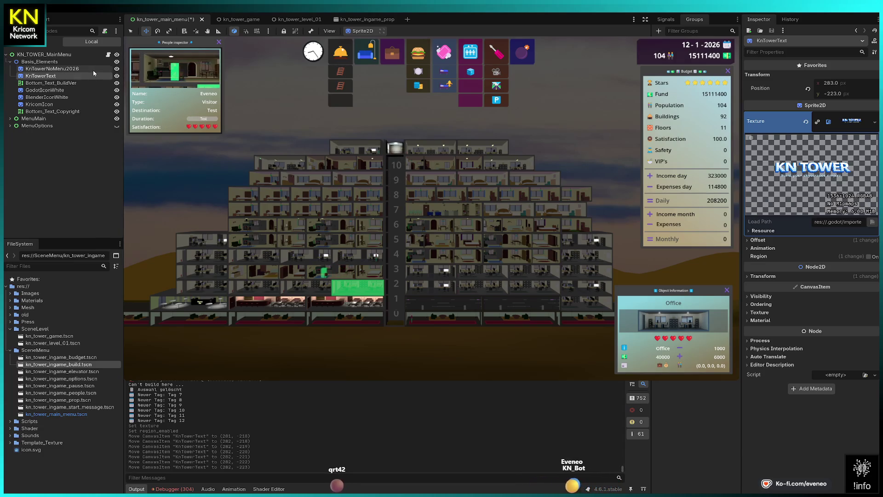
key("Up")
key("Up")
key("Up")
key("Up")
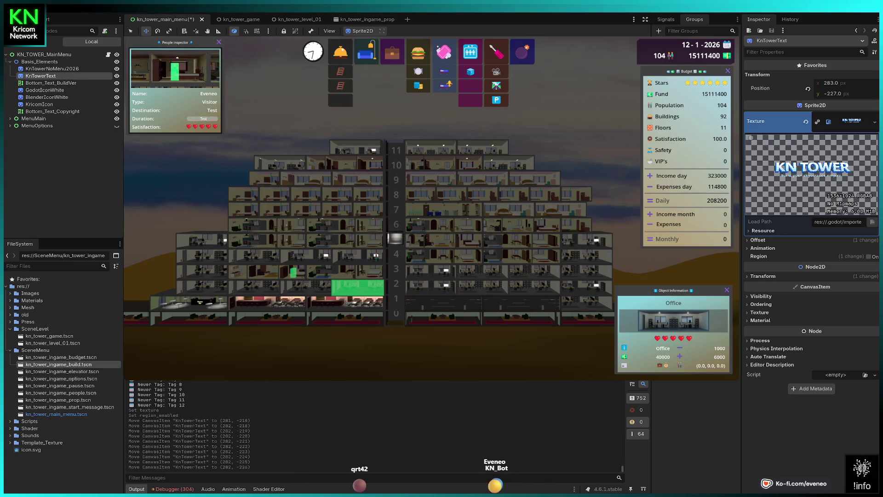
key("Down")
key("Up")
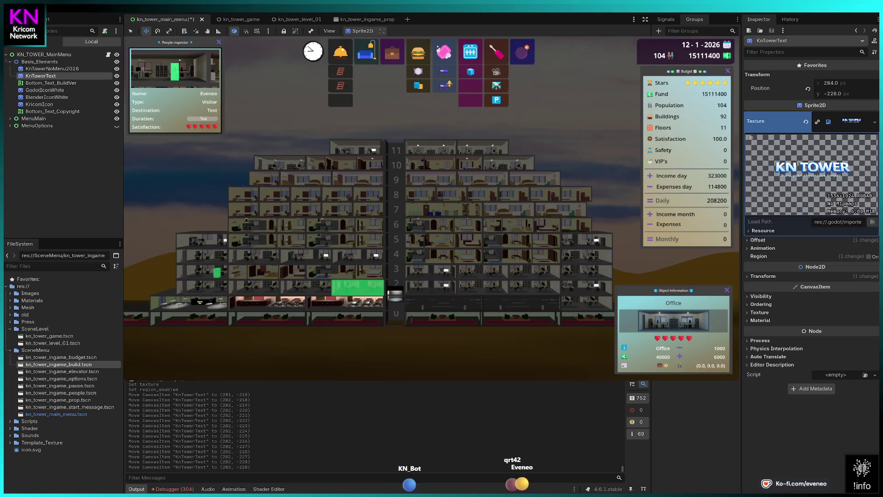
key("Down")
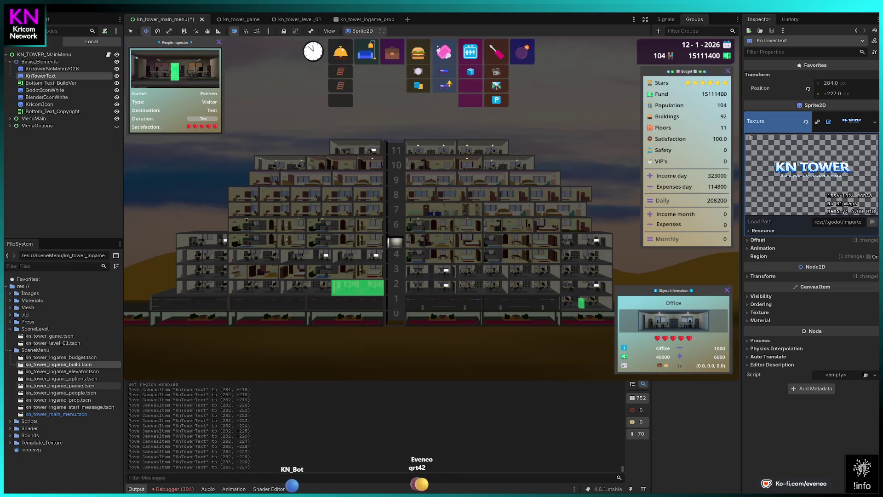
double_click(62, 387)
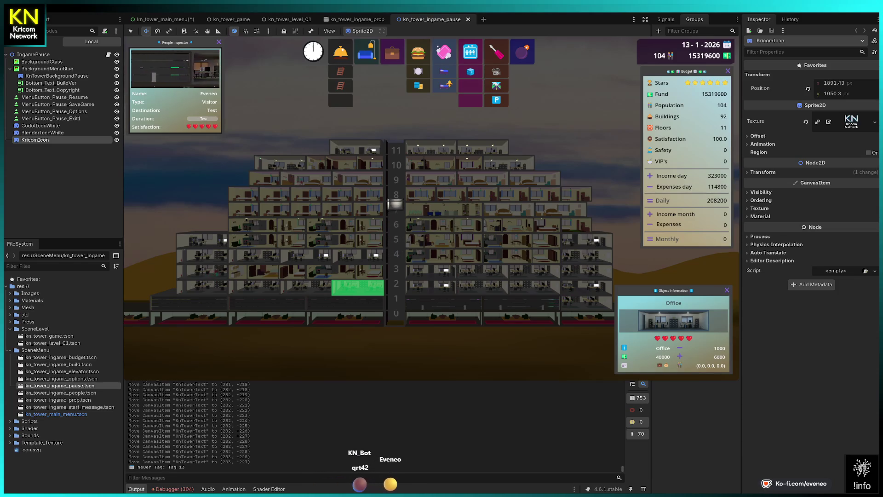
- Enable the Move tool and select KnTowerBackgroundPause in the pause scene
left_click(145, 32)
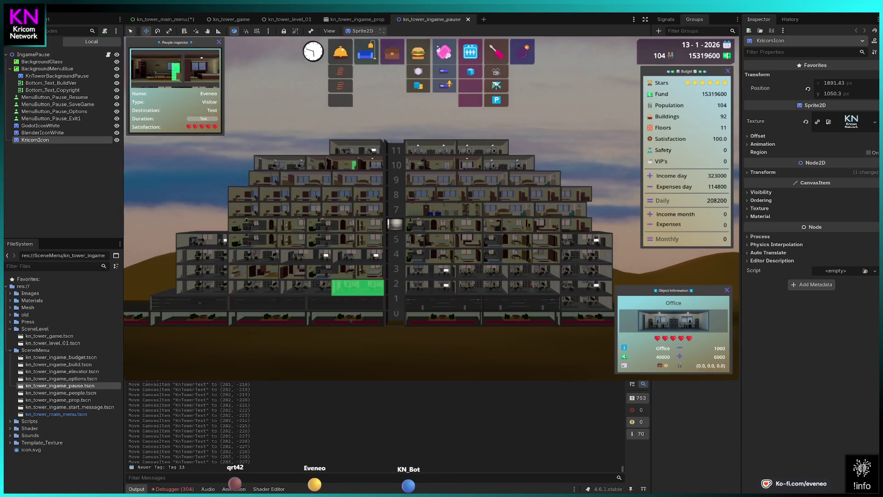
left_click(57, 76)
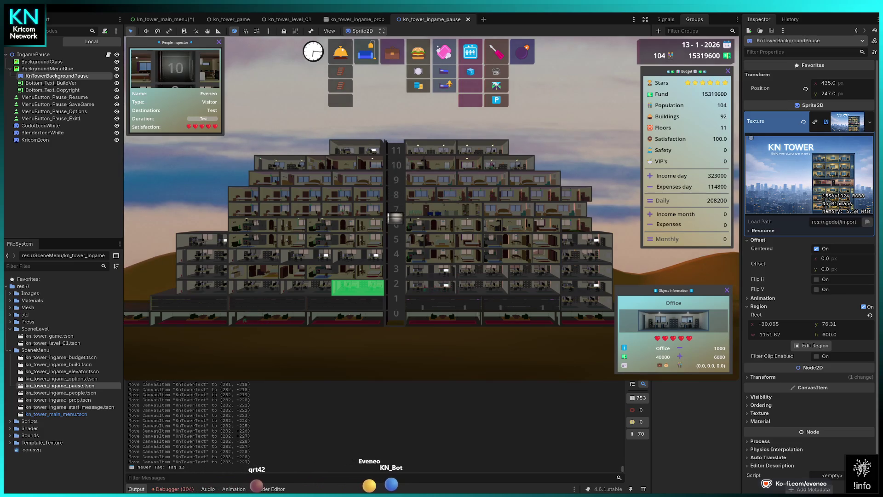
- Restore the untitled tower image on the pause background, open the options scene, and select KnTowerText
key("ctrl+z")
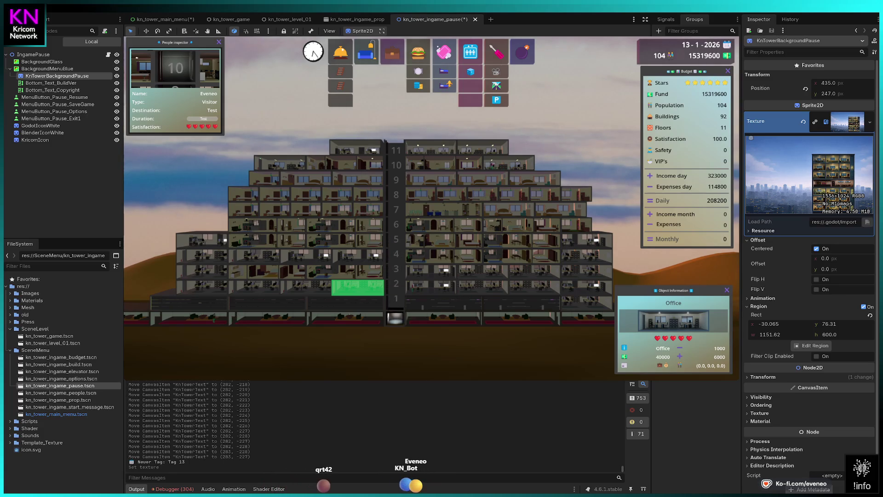
double_click(79, 379)
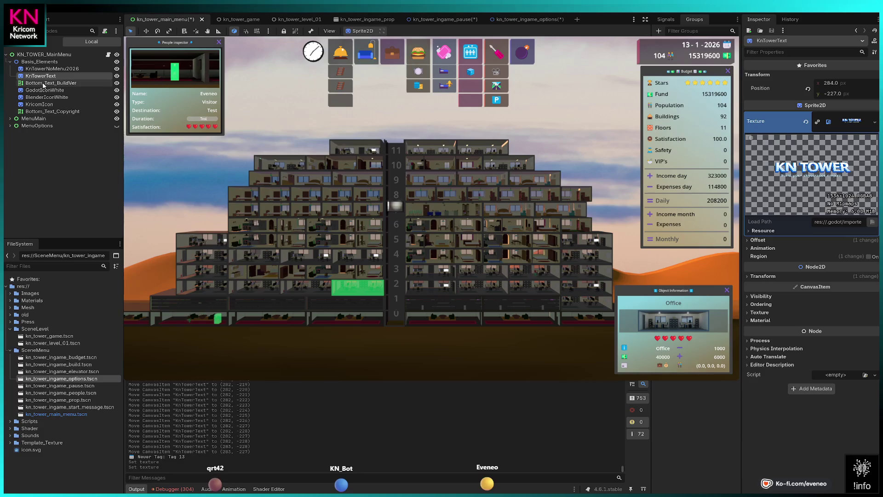
left_click(44, 83)
- Paste the KnTowerText title into the pause menu under IngamePause
left_click(43, 76)
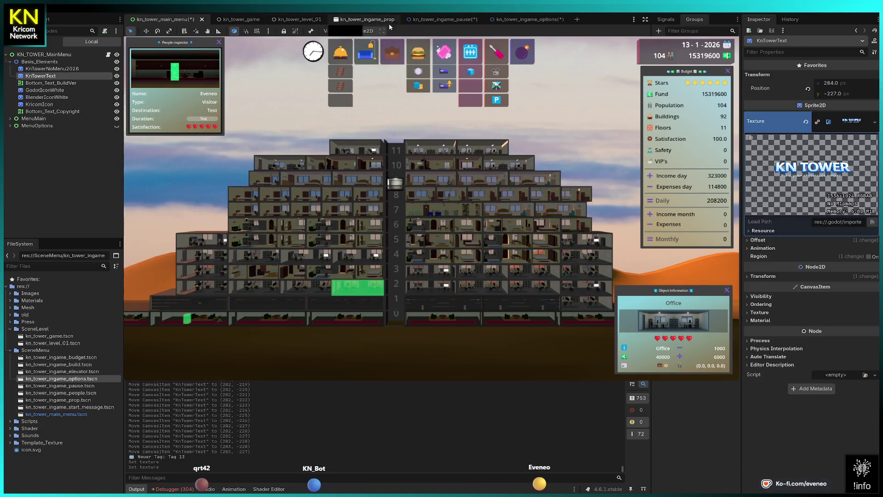
left_click(437, 19)
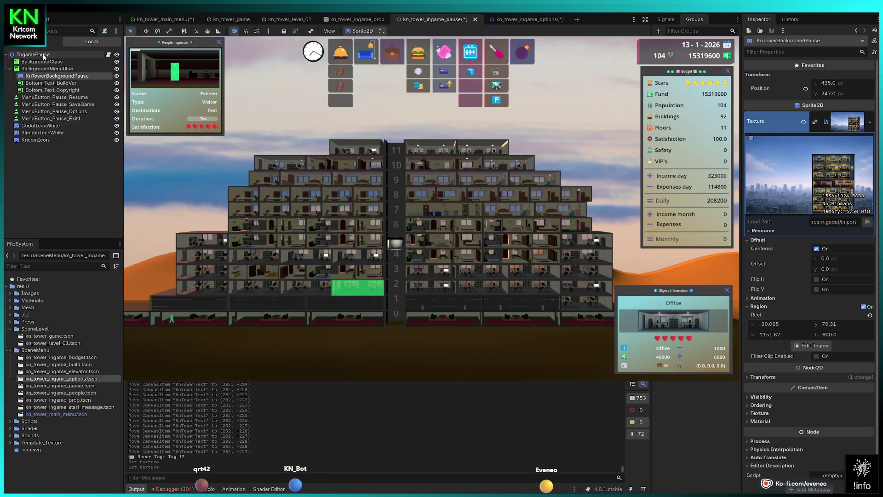
left_click(33, 55)
key("ctrl+v")
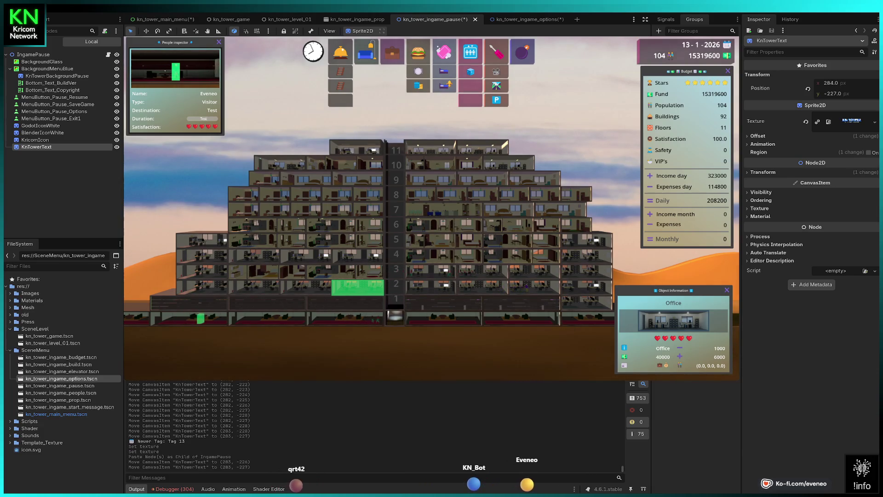
- Shrink the pasted title to about 0.46 × 0.41 and nudge it to (599, 114)
key("w")
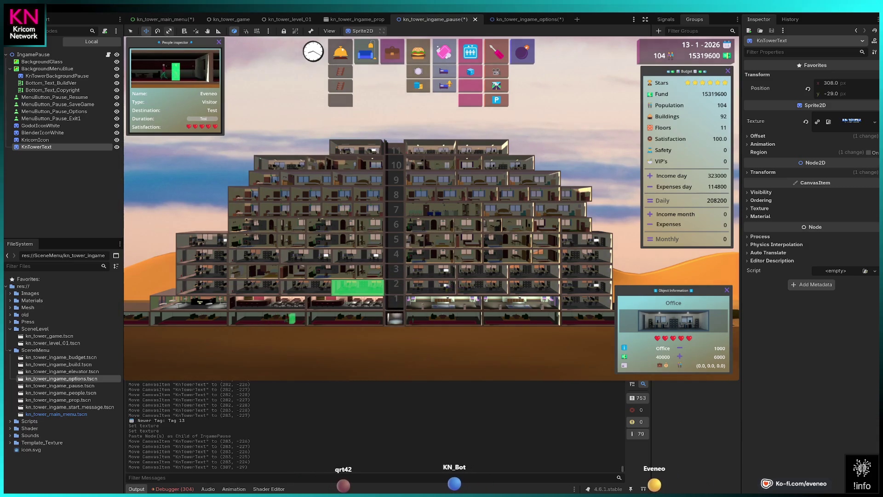
left_click(169, 31)
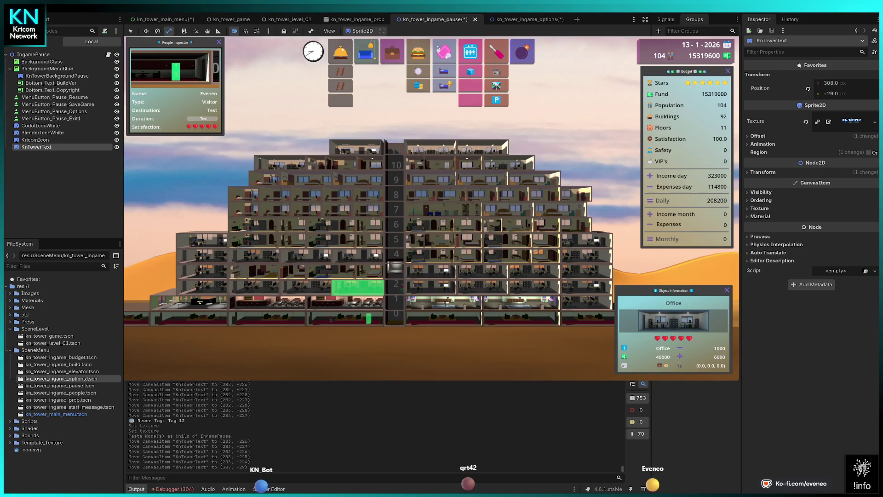
key("w")
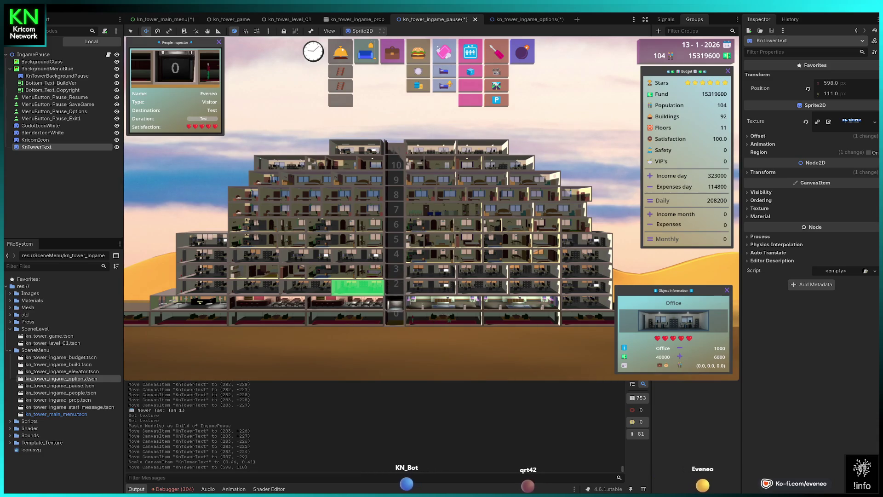
key("Right")
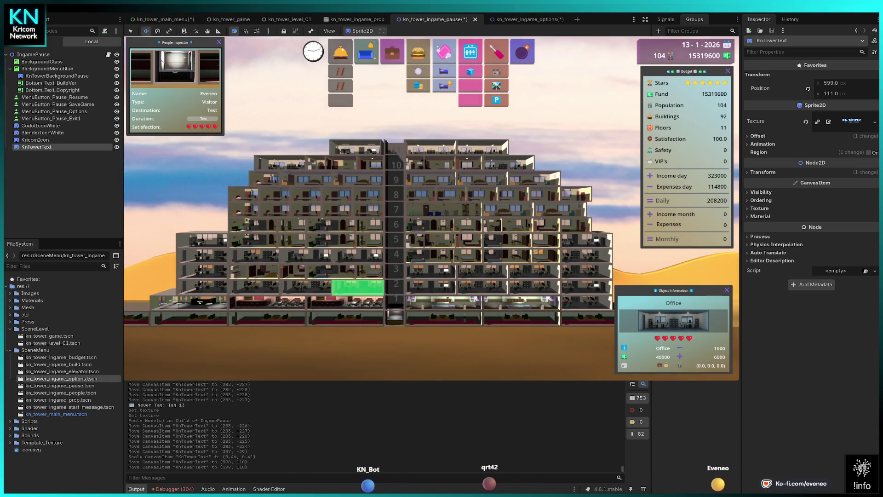
key("Down")
key("Down")
key("Down")
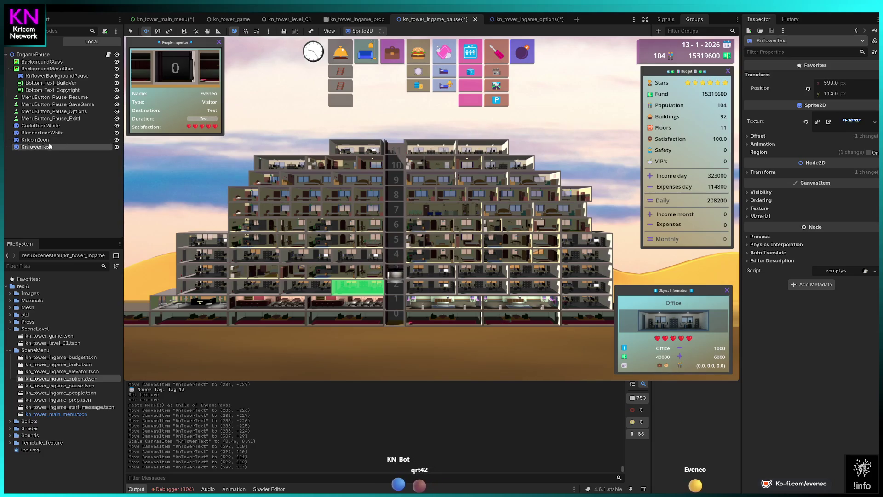
left_click(520, 20)
- Paste KnTowerText under IngameOptions, save the options scene, and return to the main menu scene
left_click(37, 54)
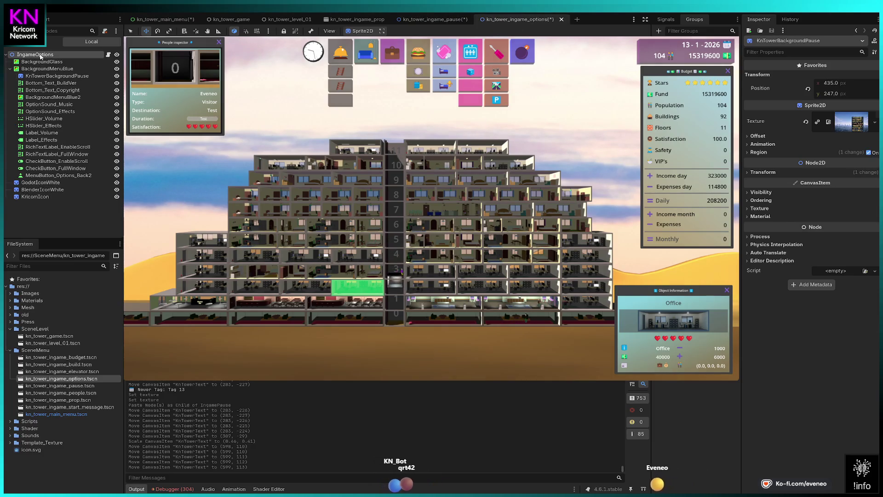
key("ctrl+v")
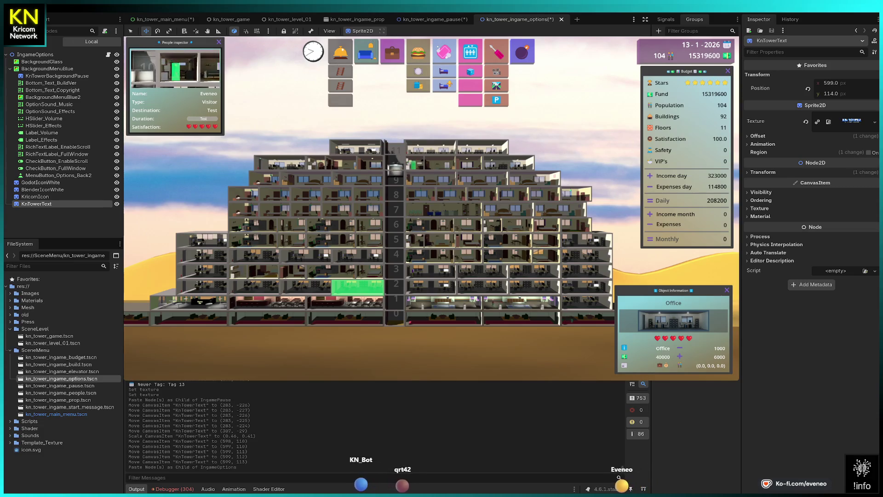
key("ctrl+s")
left_click(458, 23)
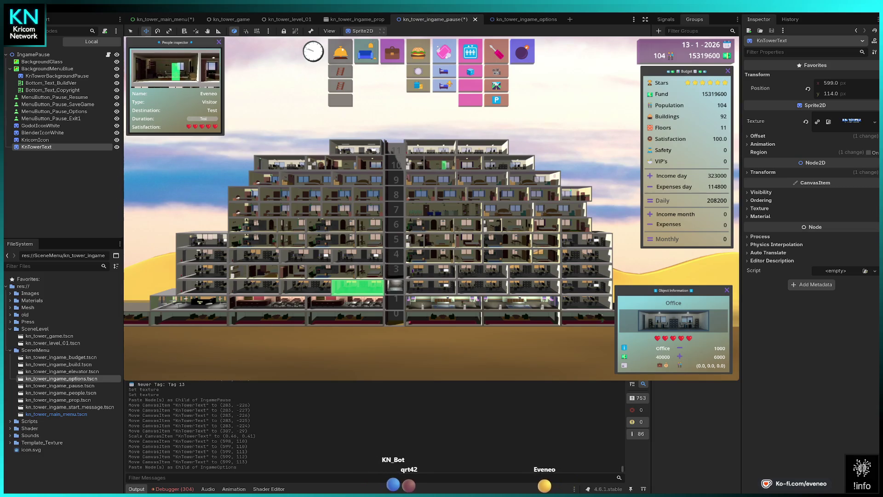
left_click(164, 19)
left_click(852, 121)
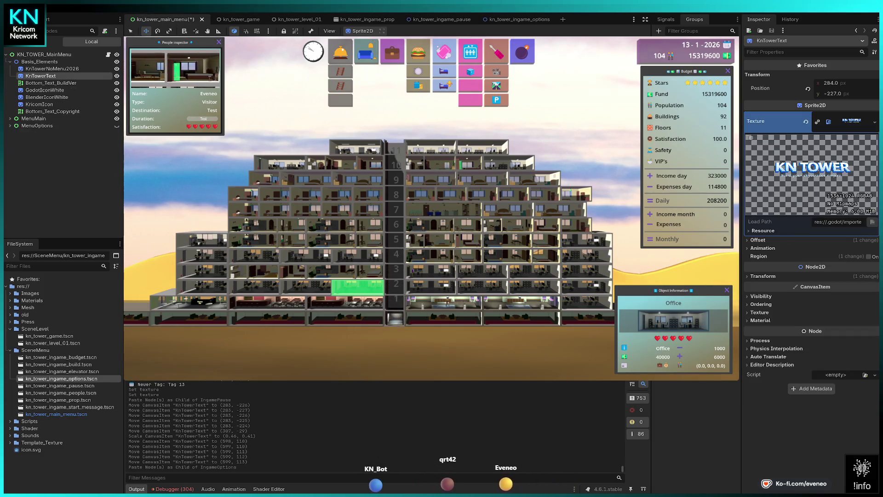
- Save the main menu scene, stop the running game, and relaunch it with F5
key("ctrl+s")
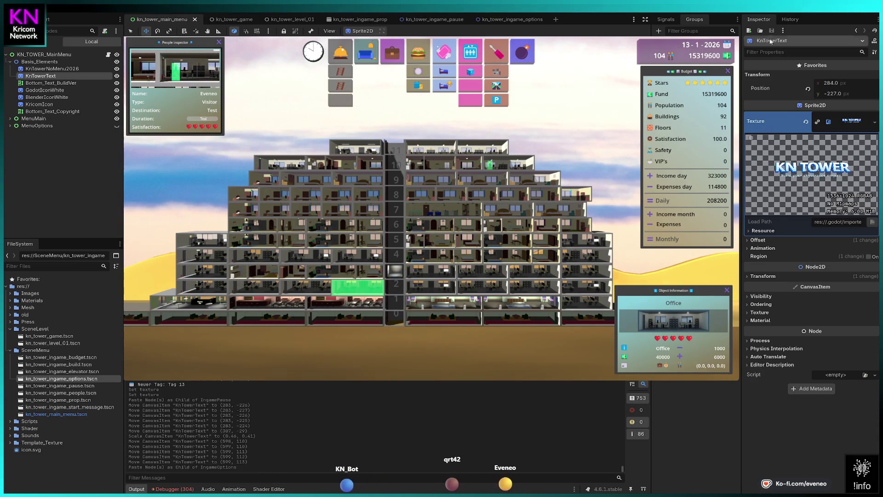
key("F5")
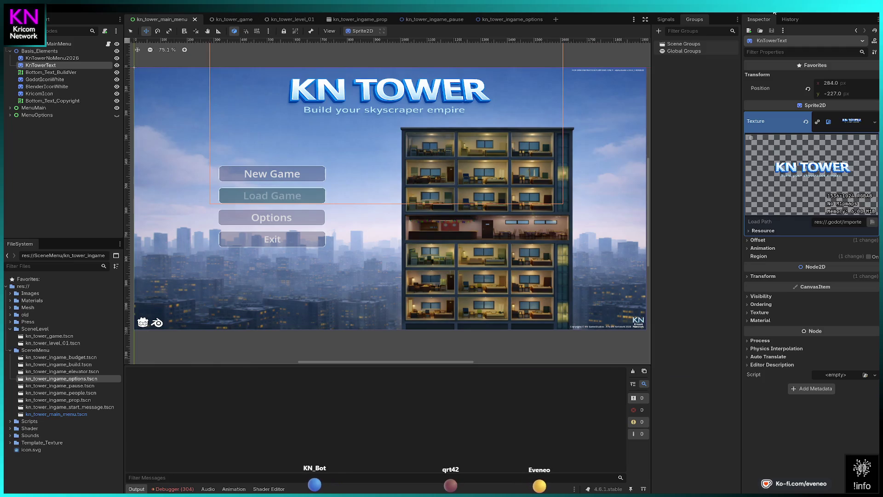
key("F5")
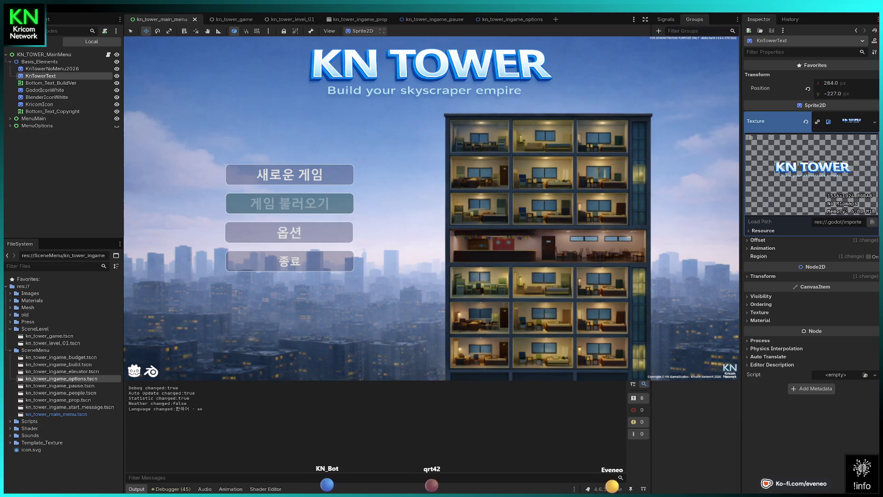
- Set the game's language to English in the 옵션 panel, go back, and stop the game
left_click(289, 232)
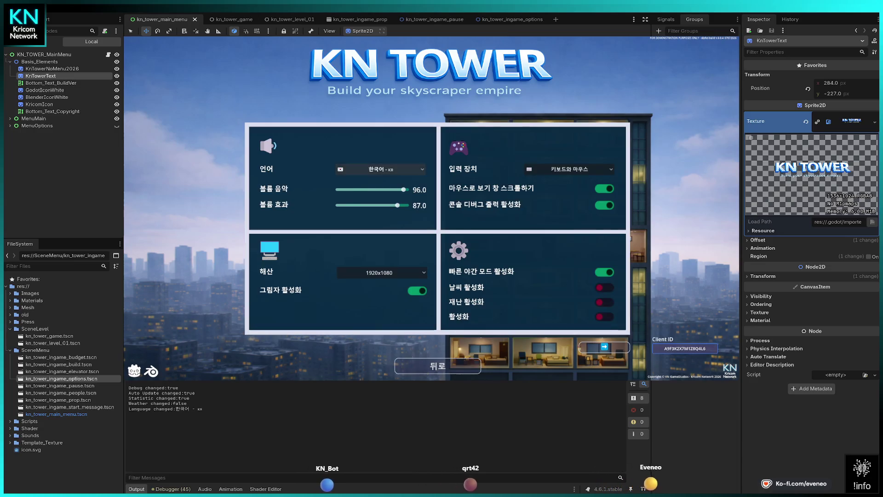
left_click(380, 169)
left_click(380, 180)
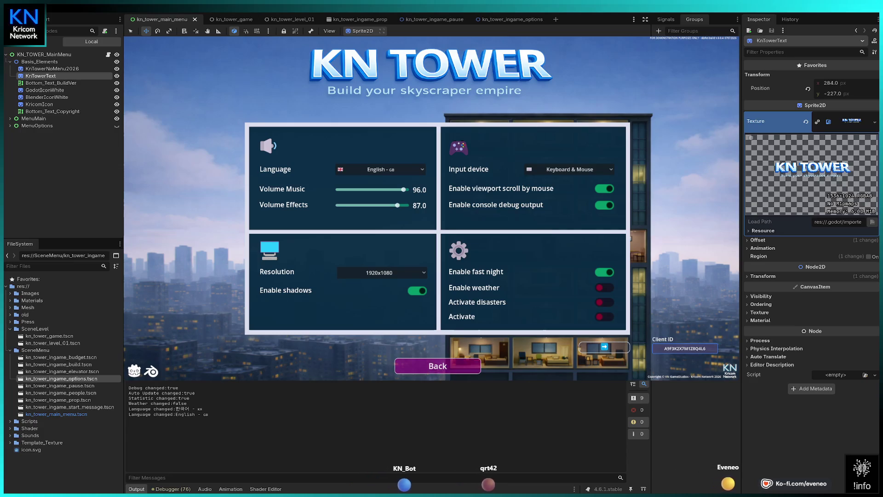
left_click(437, 365)
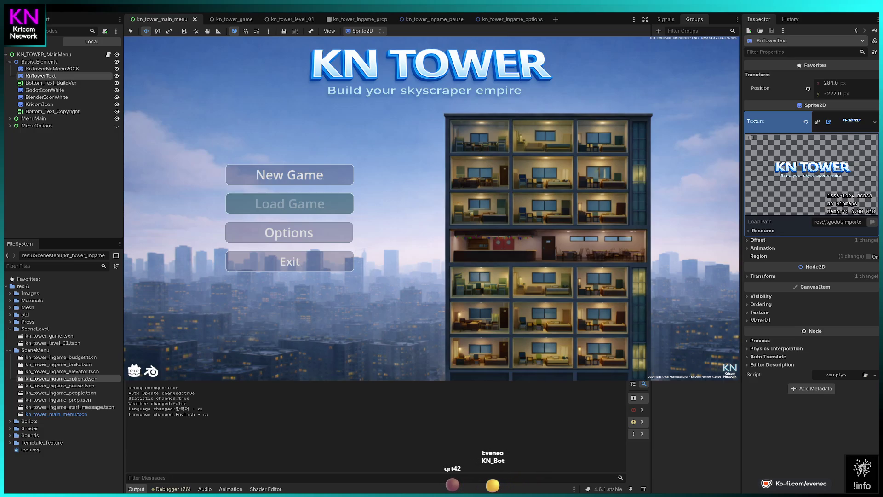
key("F8")
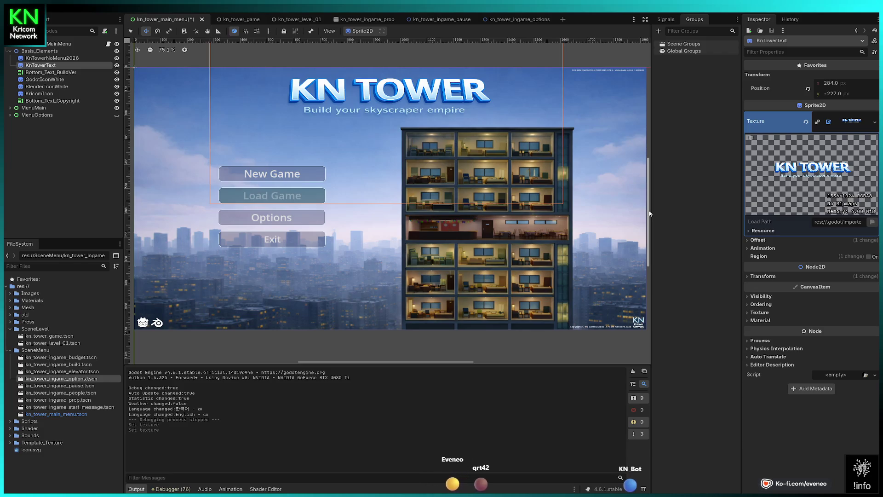
- Save the kn_tower_main_menu scene
key("ctrl+s")
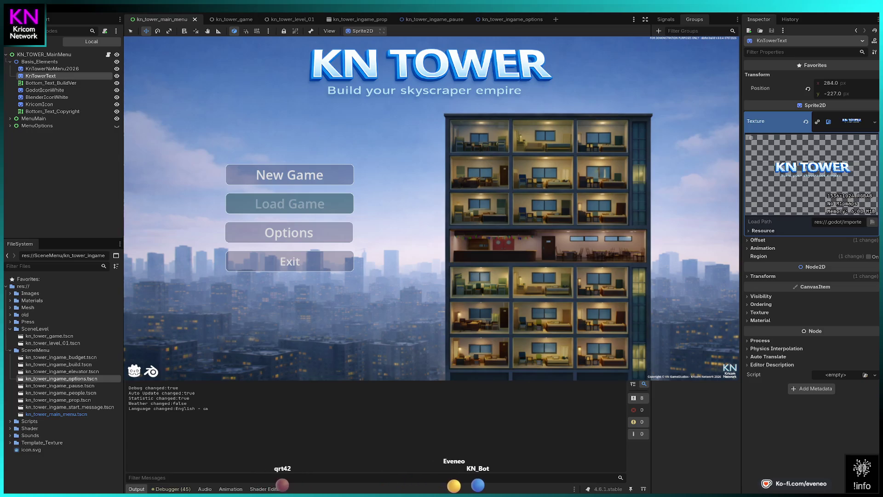
- Switch to the script editor to view MainMenuController.gd
key("ctrl+F3")
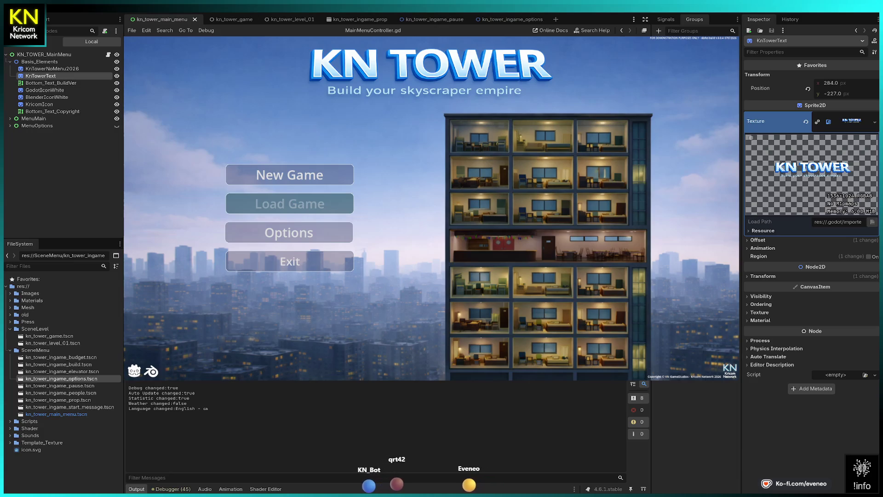
- Page through both Options panels, go back to the main menu, and move down its choices
left_click(289, 232)
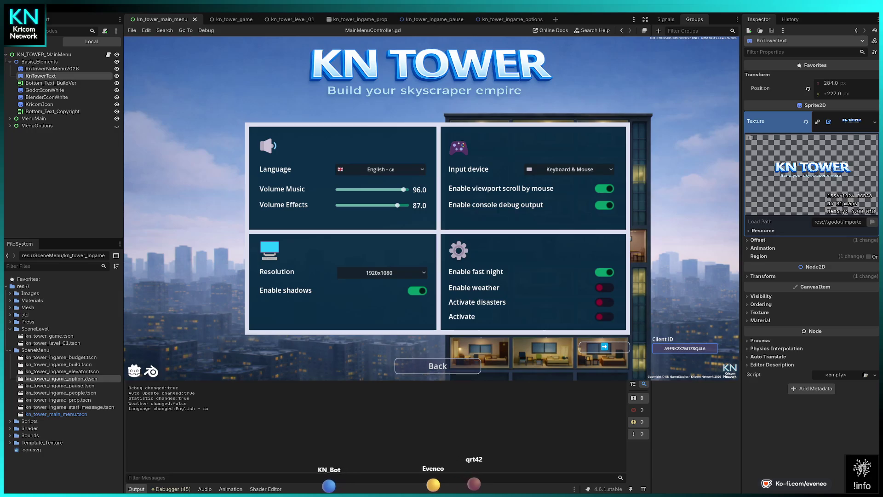
left_click(604, 347)
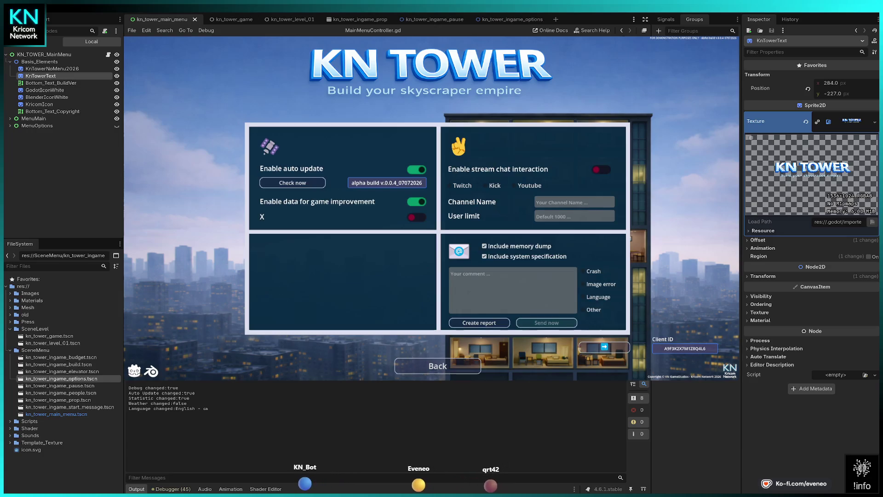
left_click(437, 366)
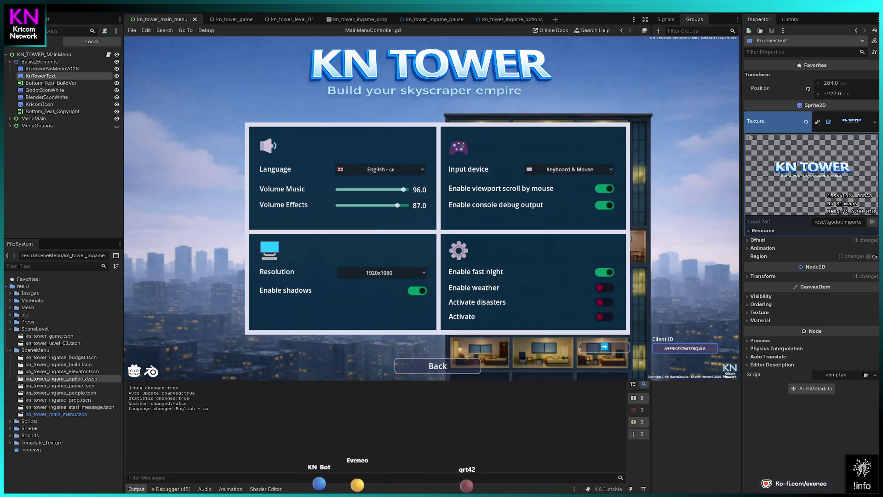
left_click(437, 366)
key("Down")
key("Down")
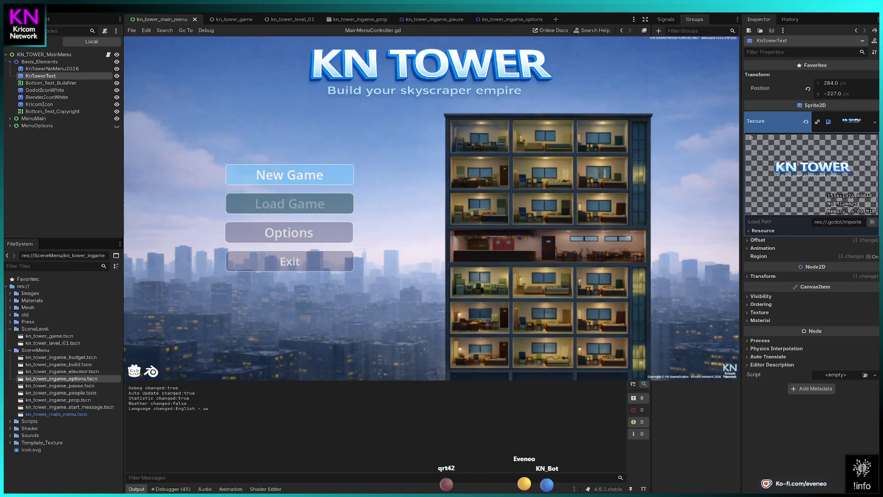
- Choose New Game and accept the Mayor's welcome message with Start
key("Return")
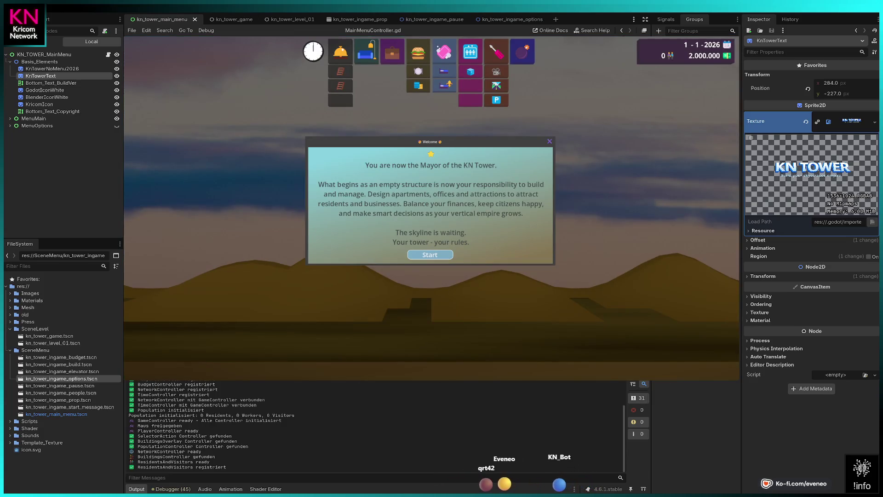
key("Return")
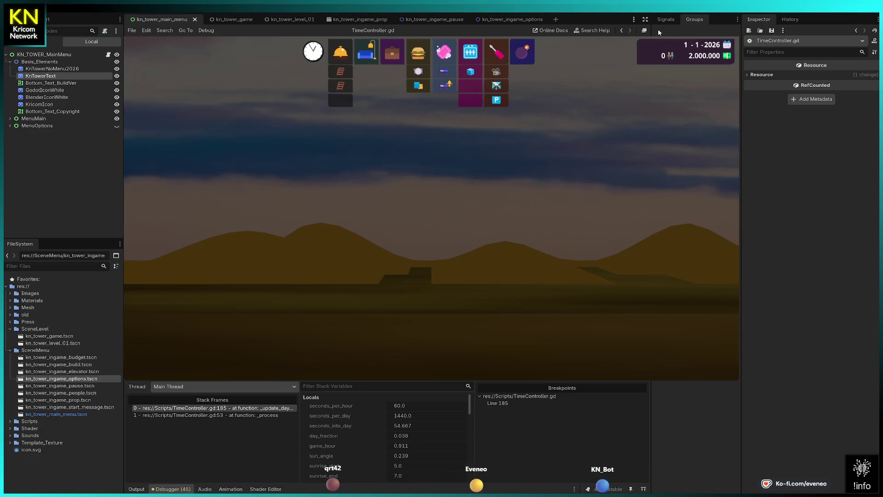
- Rerun the project into a new game halted at line 185, then open kn_tower_level_01
key("F8")
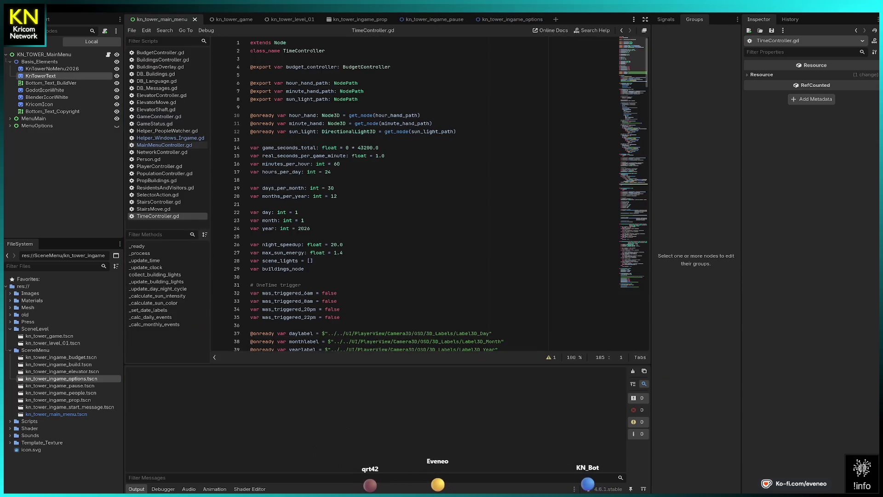
key("F5")
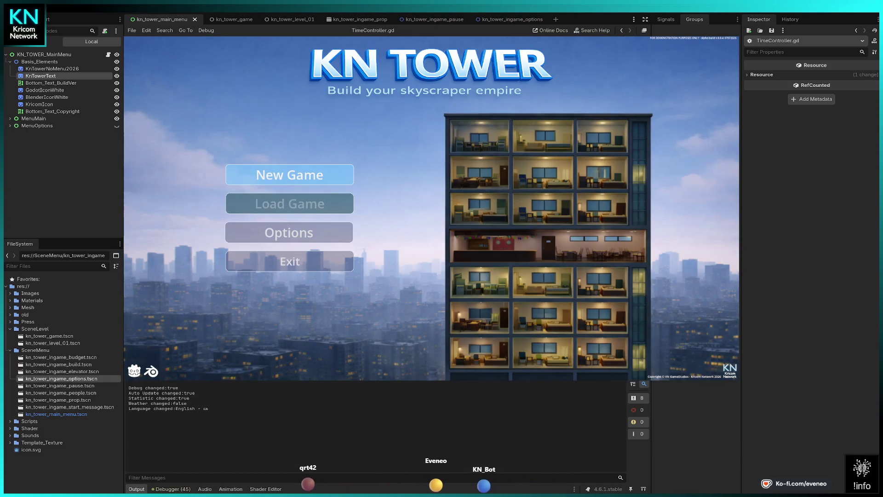
key("Return")
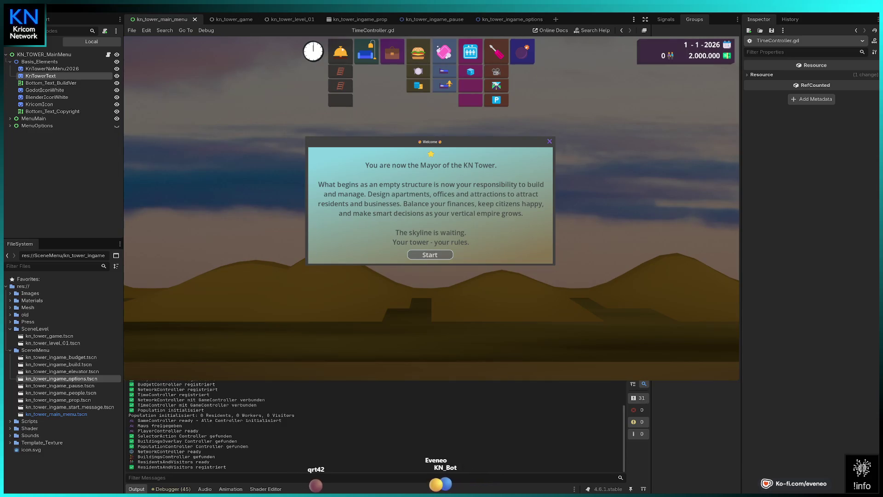
key("Return")
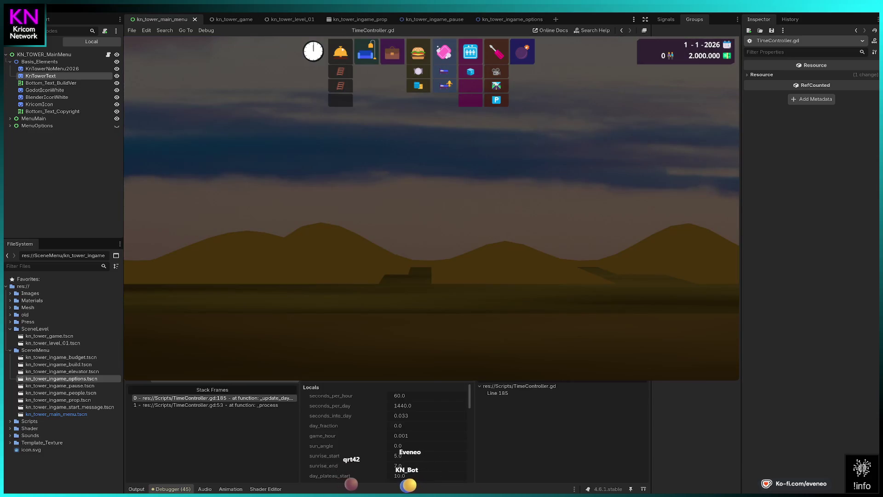
scroll(419, 467, "down", 2)
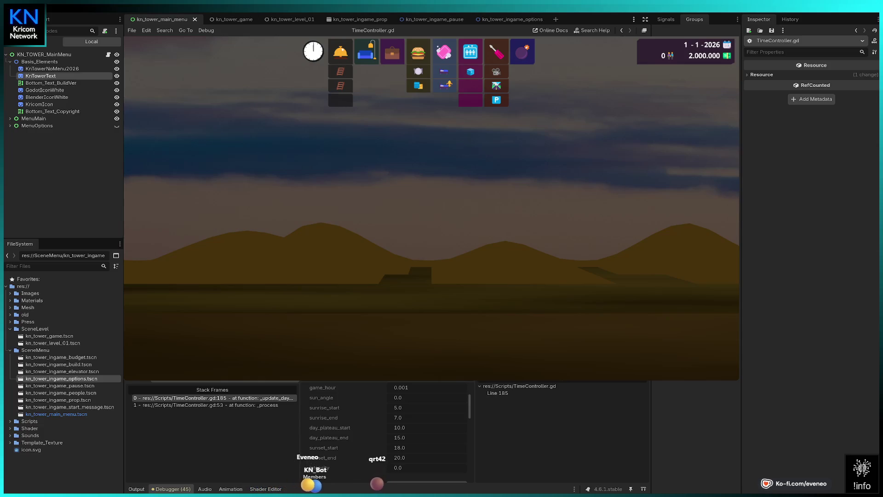
left_click(286, 19)
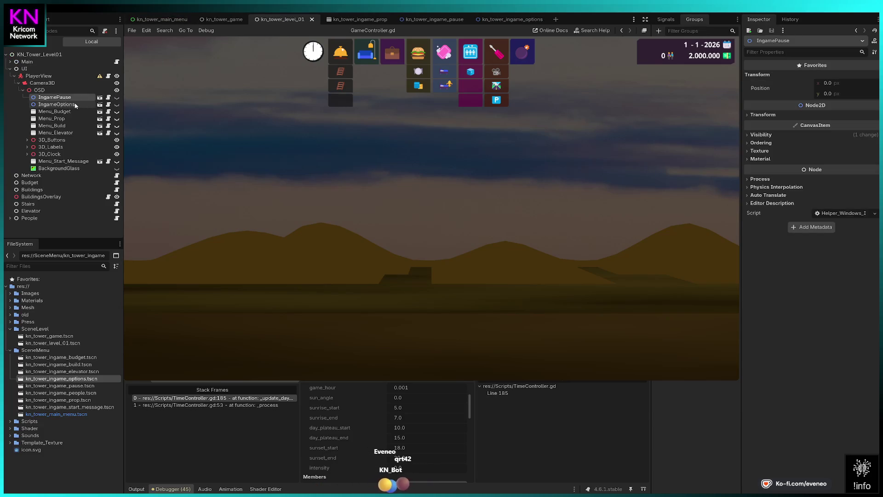
- Check WorldBackground's material Emission settings, then step over to TimeController.gd line 188
left_click(10, 68)
left_click(9, 62)
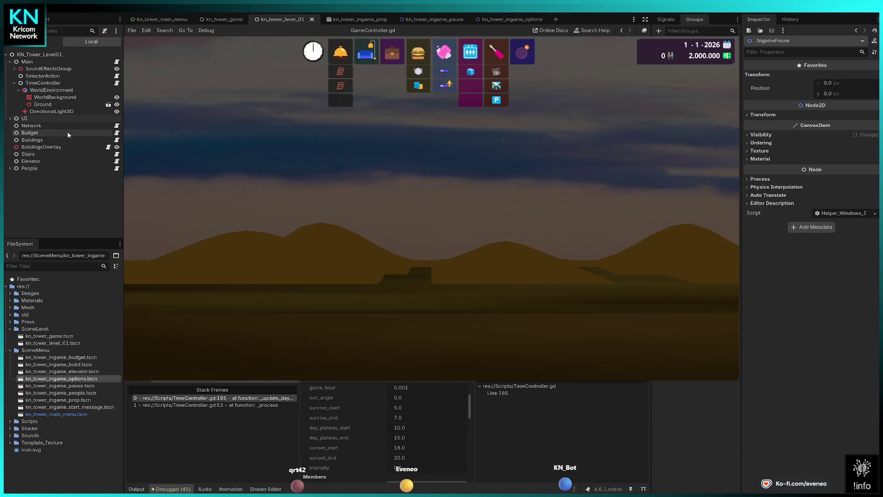
left_click(58, 98)
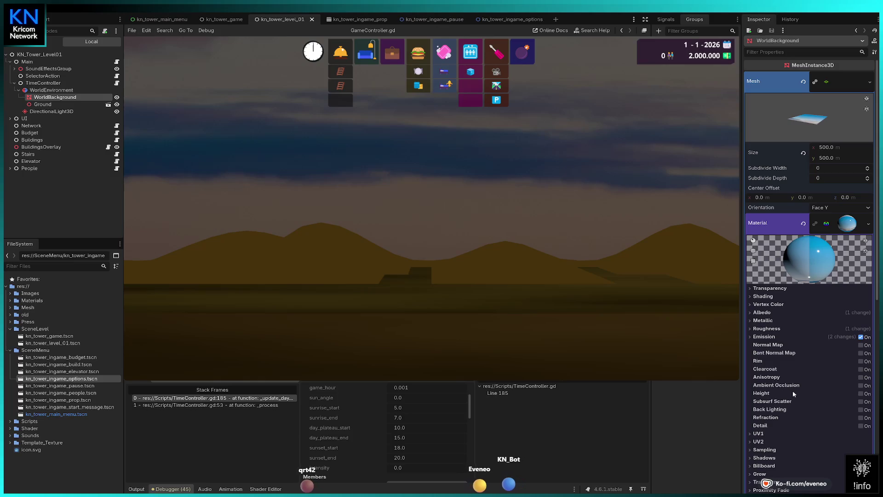
left_click(769, 337)
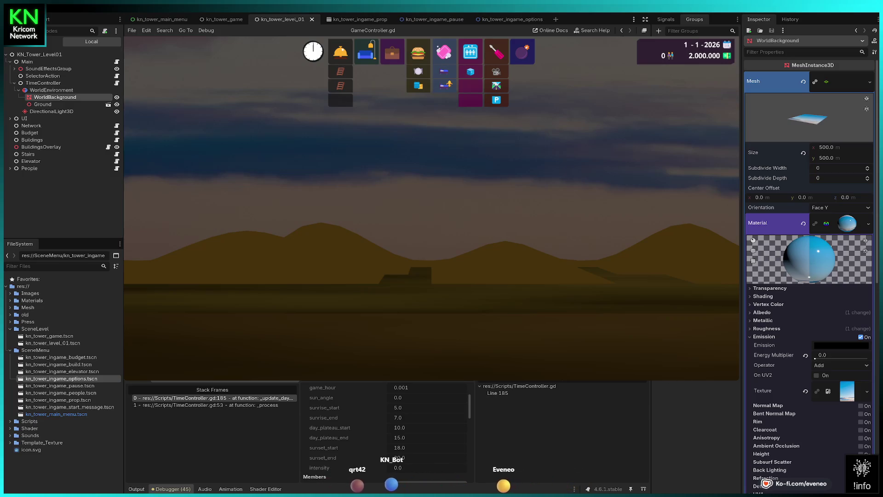
key("F10")
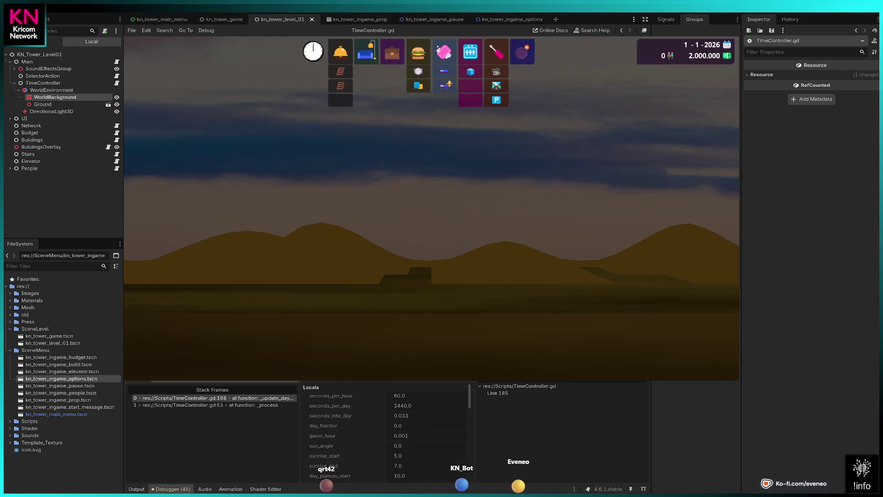
- Continue through the line 185 breakpoint repeatedly until game_hour reads 0.058, then collapse TimeController
key("F12")
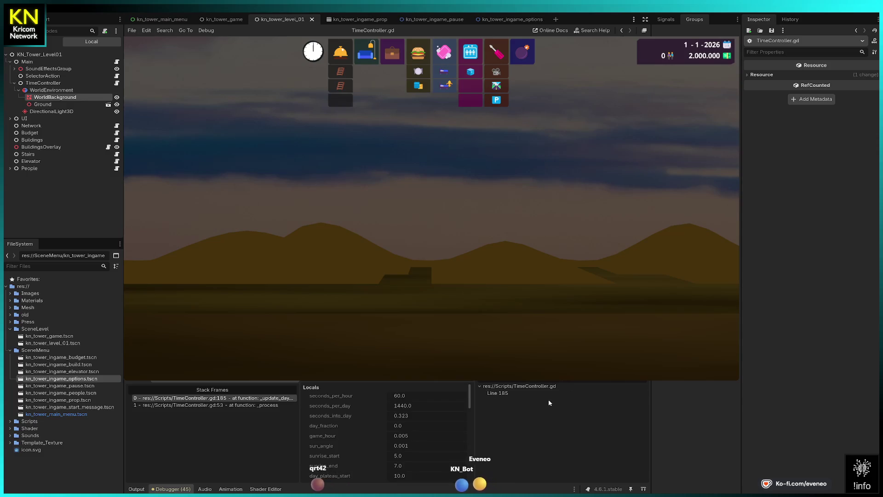
scroll(456, 430, "down", 3)
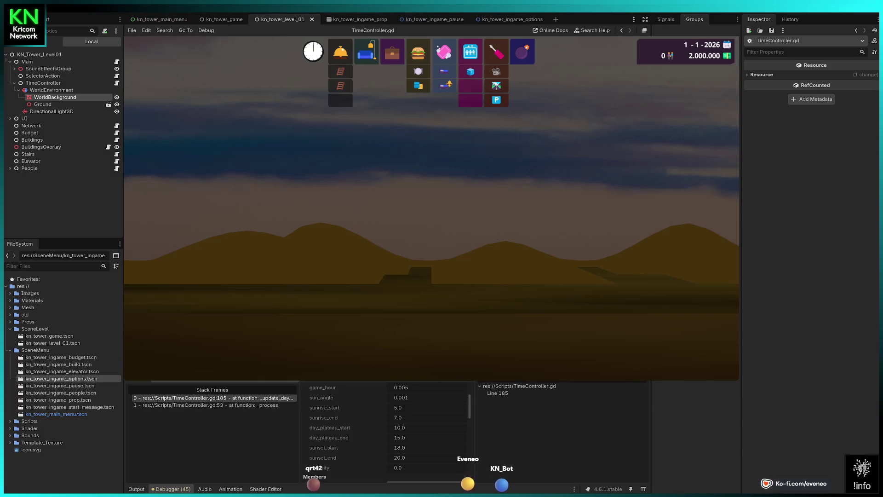
key("F12")
scroll(445, 431, "down", 3)
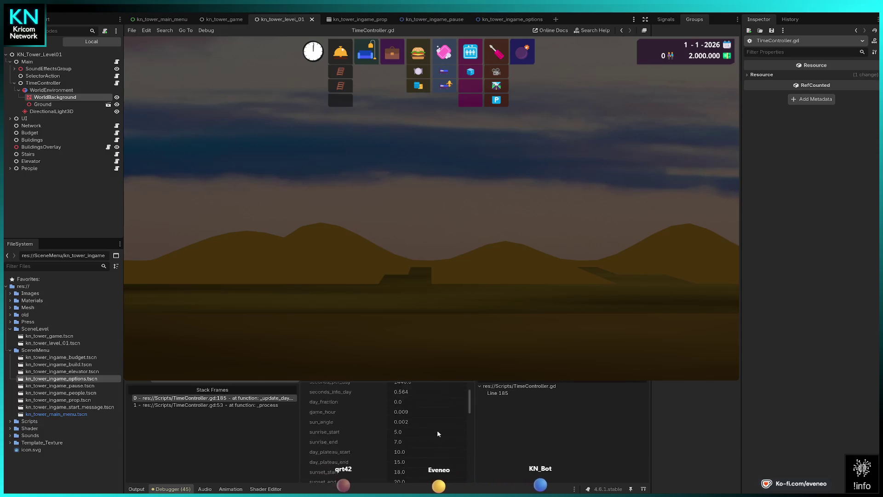
key("F12")
scroll(440, 432, "down", 3)
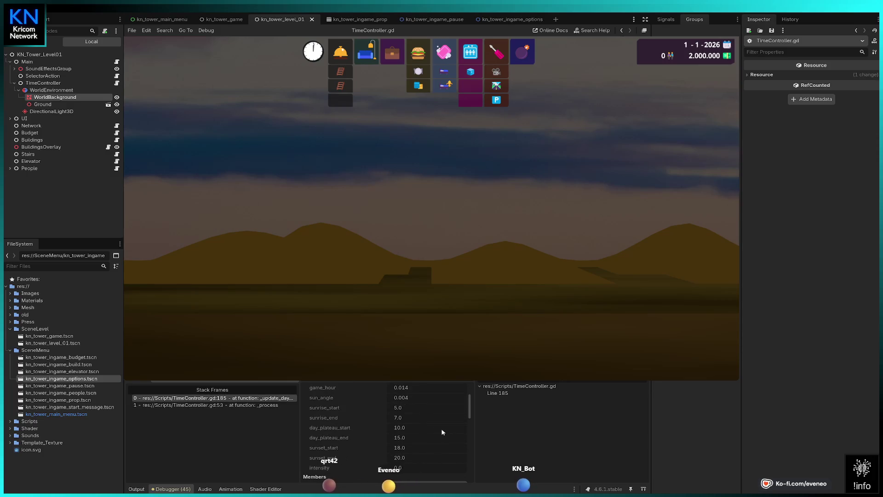
key("F12")
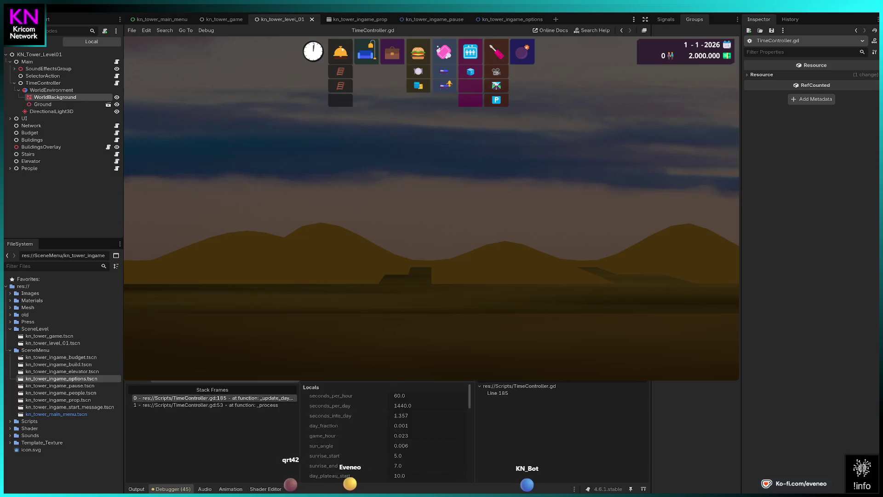
key("F12")
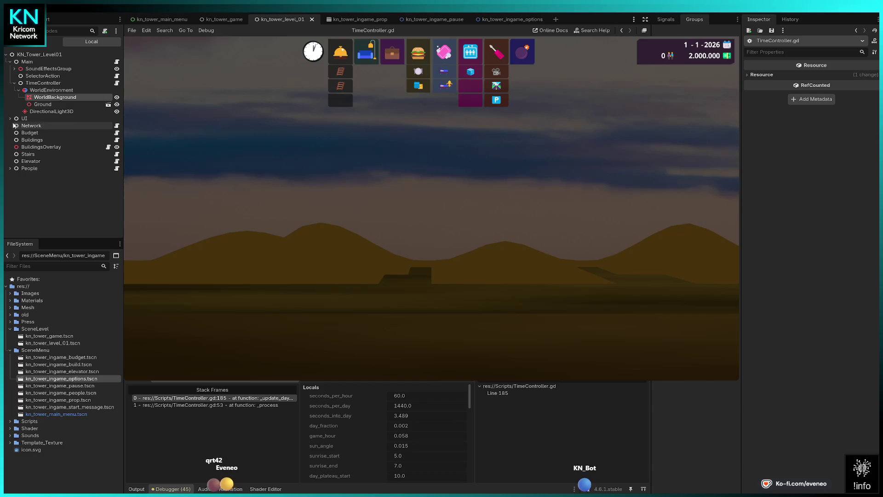
left_click(14, 83)
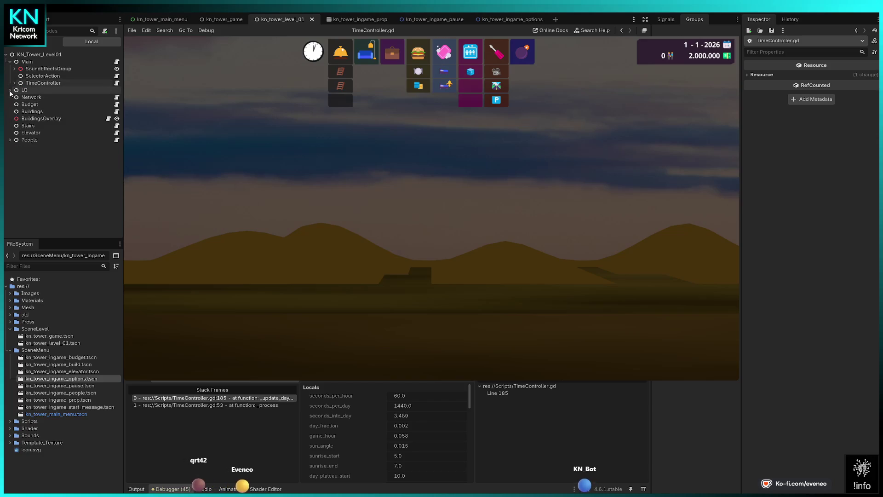
- Select PlayerView under UI and add a breakpoint at TimeController.gd line 42
left_click(10, 90)
left_click(37, 97)
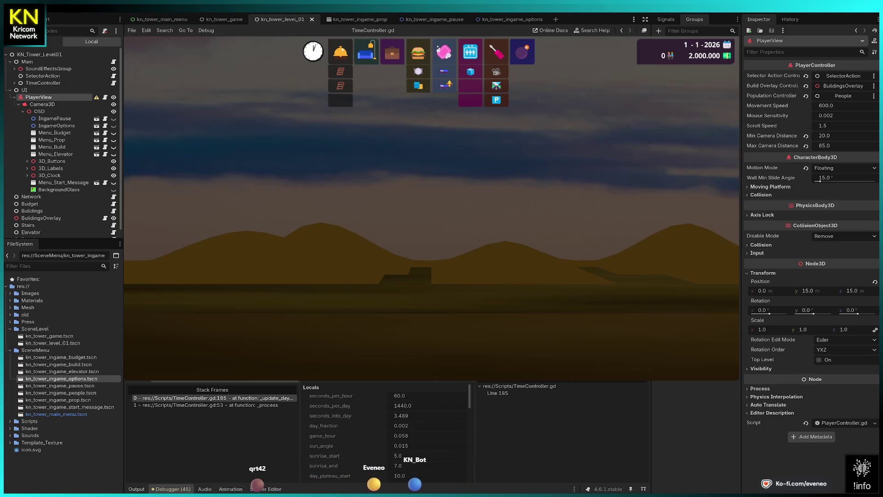
key("F9")
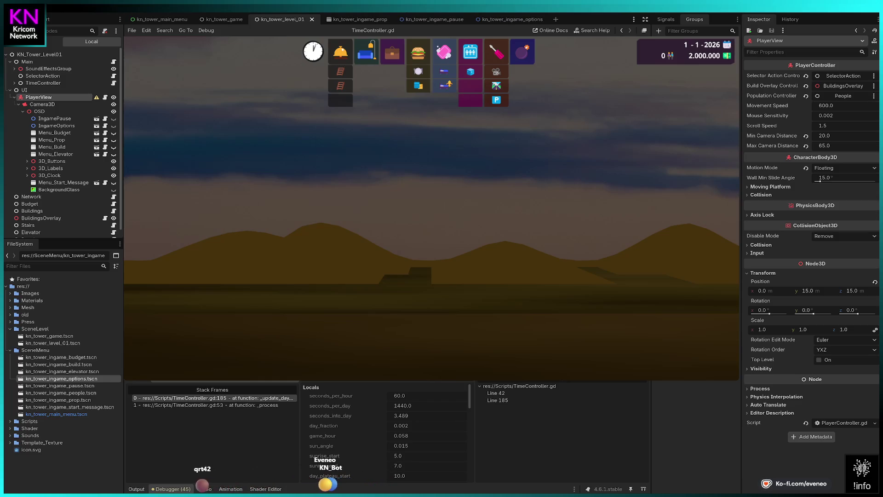
key("ctrl+F2")
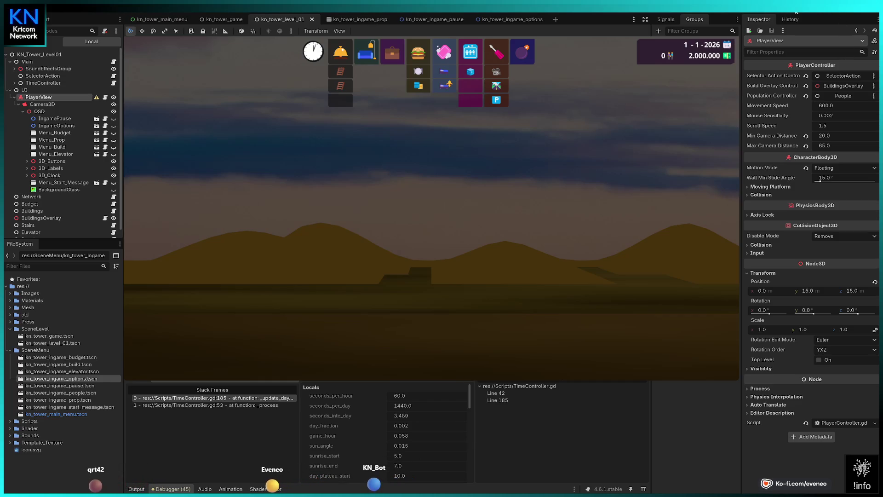
- Restart the game, choose New Game, continue past the breakpoint, and accept the welcome dialog
key("F8")
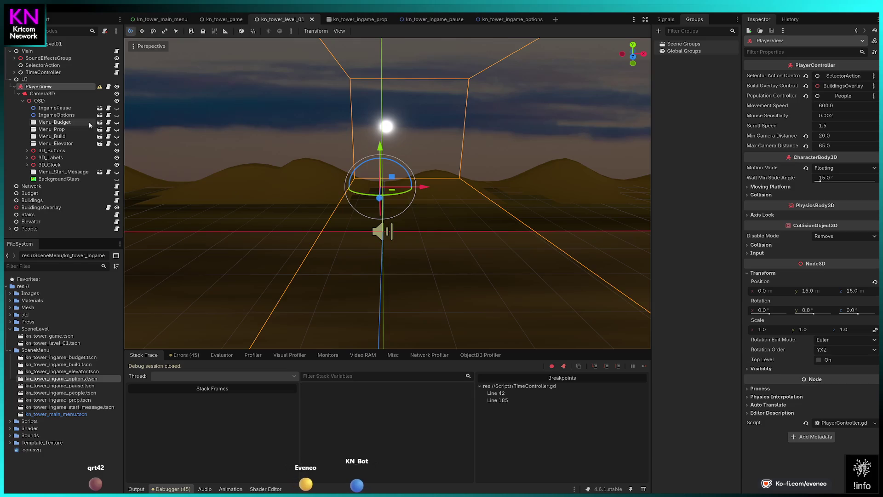
left_click(41, 94)
left_click(41, 87)
key("F5")
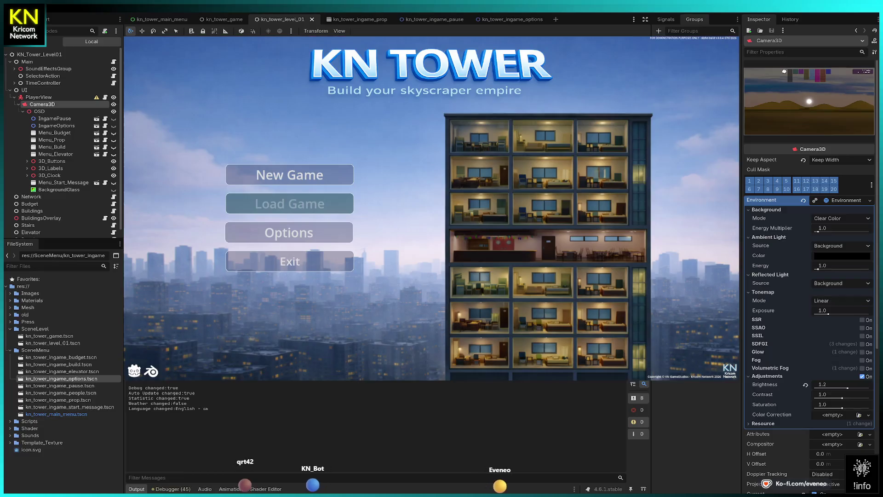
left_click(289, 174)
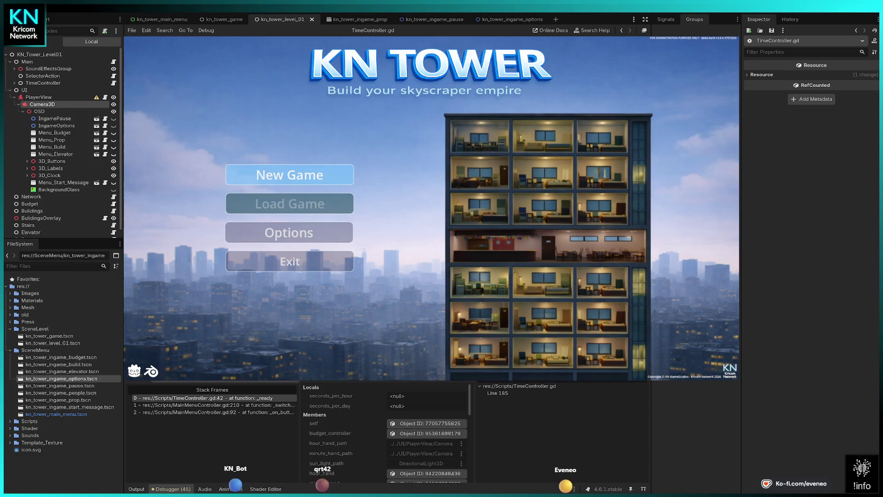
key("F12")
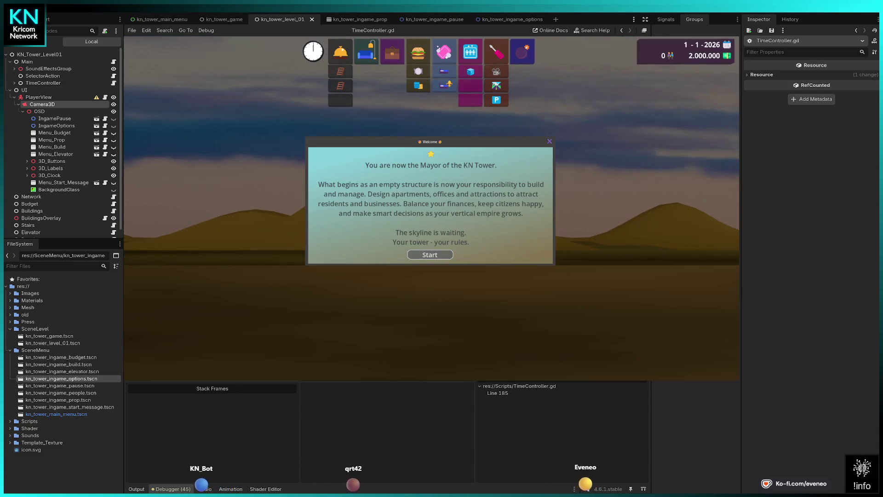
left_click(430, 255)
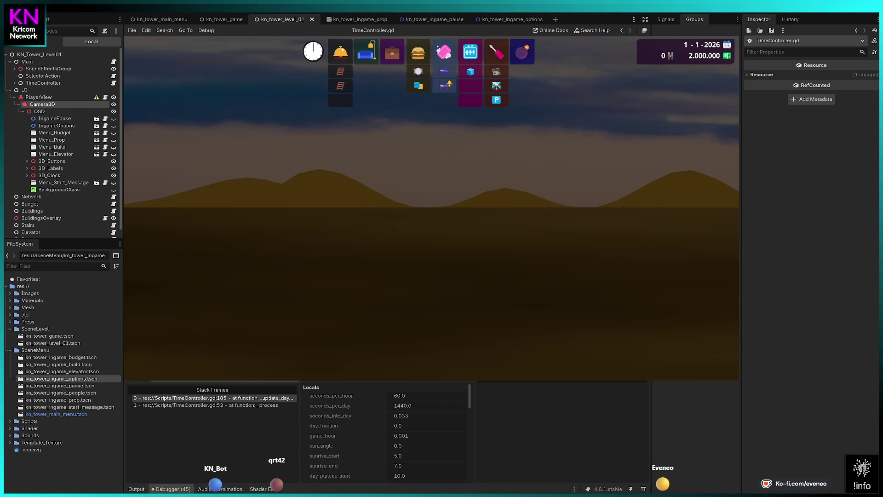
- Resume execution from the line 185 breakpoint so the day cycle advances
key("F12")
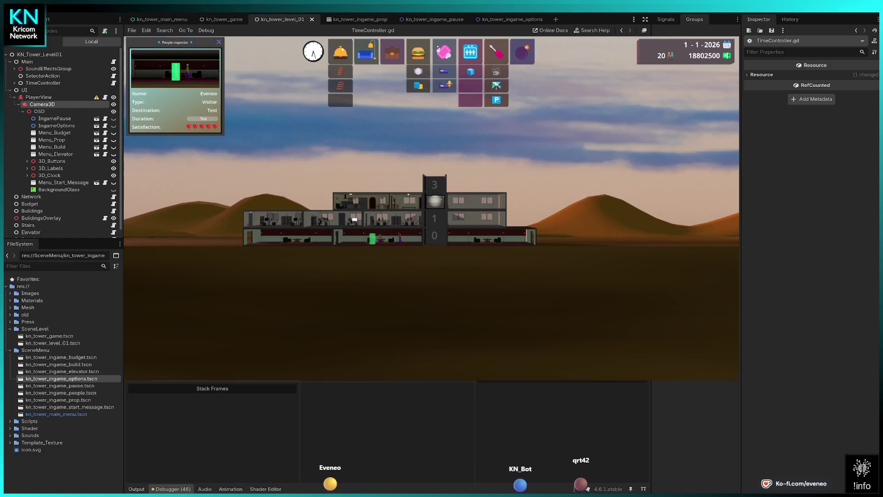
key("Escape")
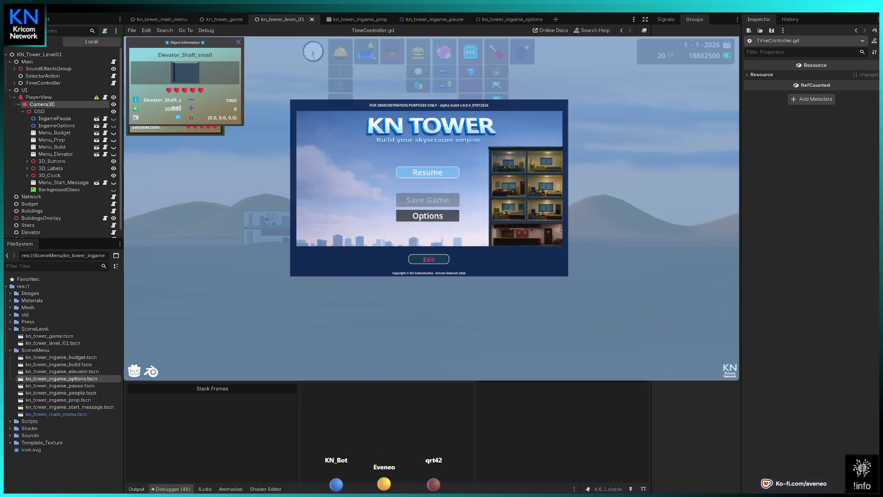
left_click(427, 172)
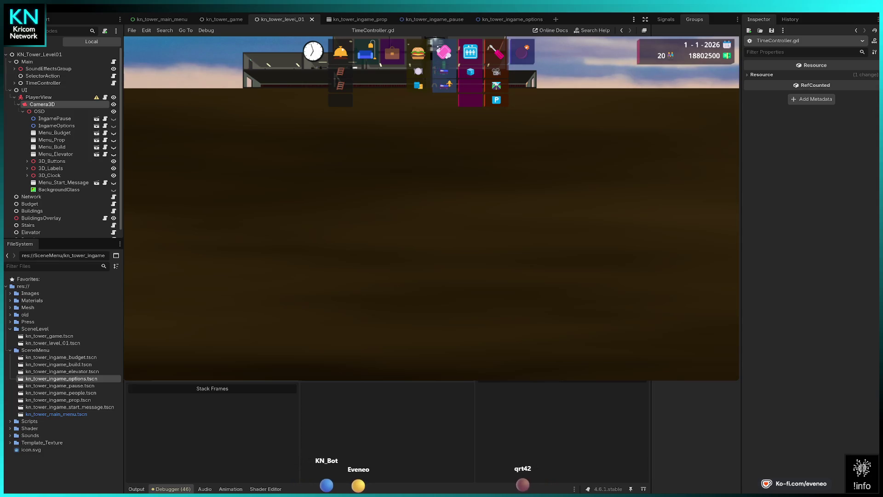
key("Escape")
left_click(428, 216)
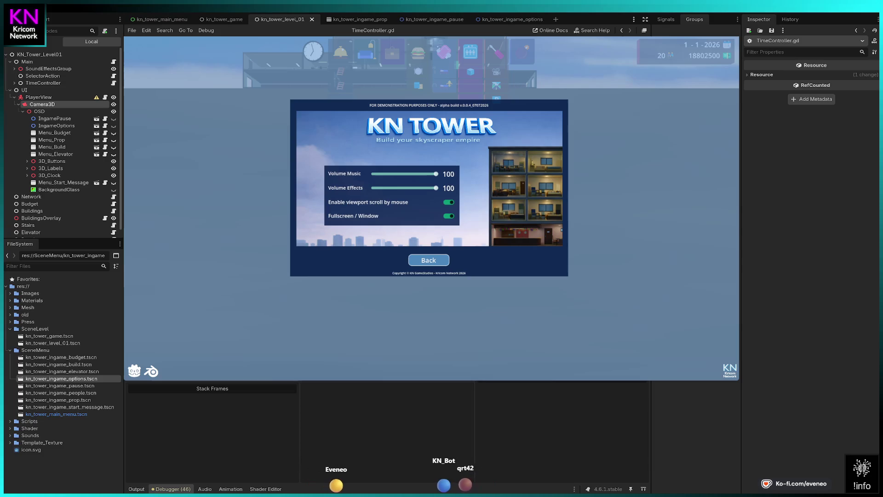
left_click(428, 260)
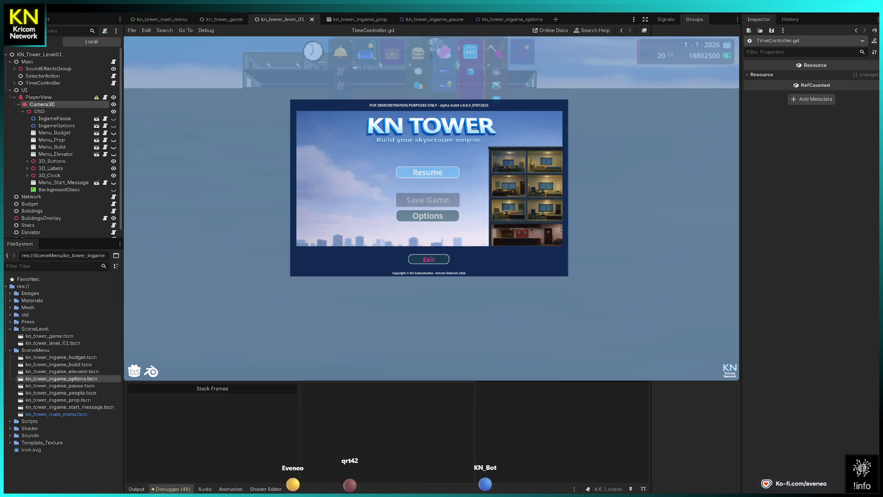
left_click(428, 172)
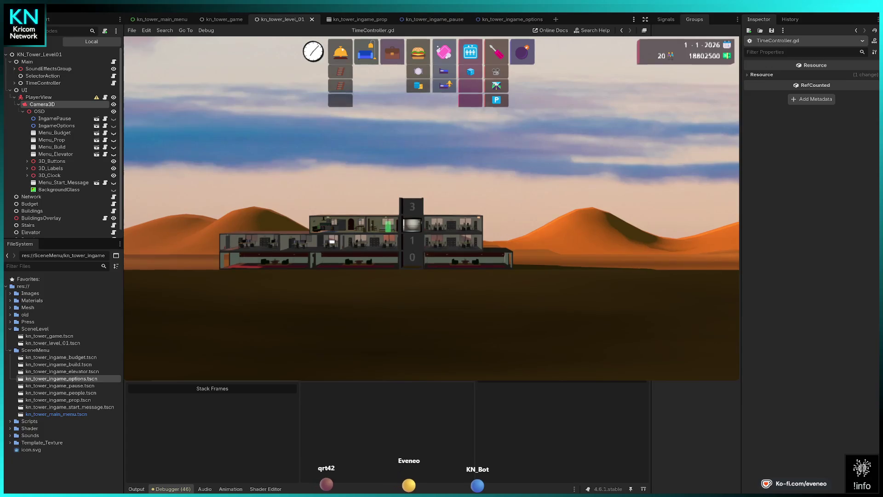
key("b")
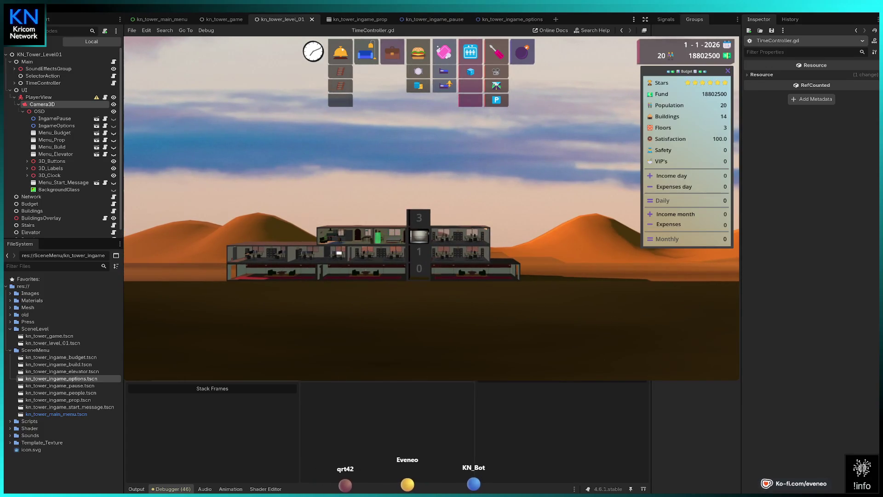